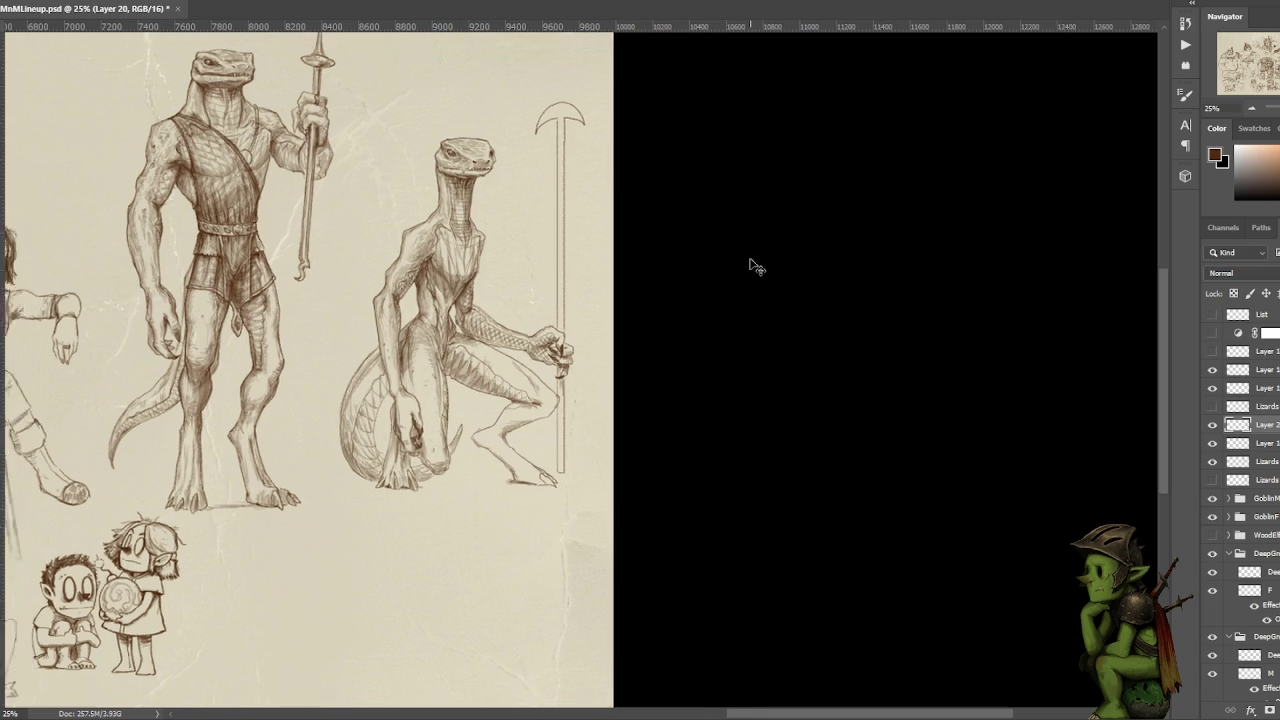
Zoom the canvas out from 25% to 16.7% to show the full sepia lineup
{"action": "key", "text": "ctrl+minus"}
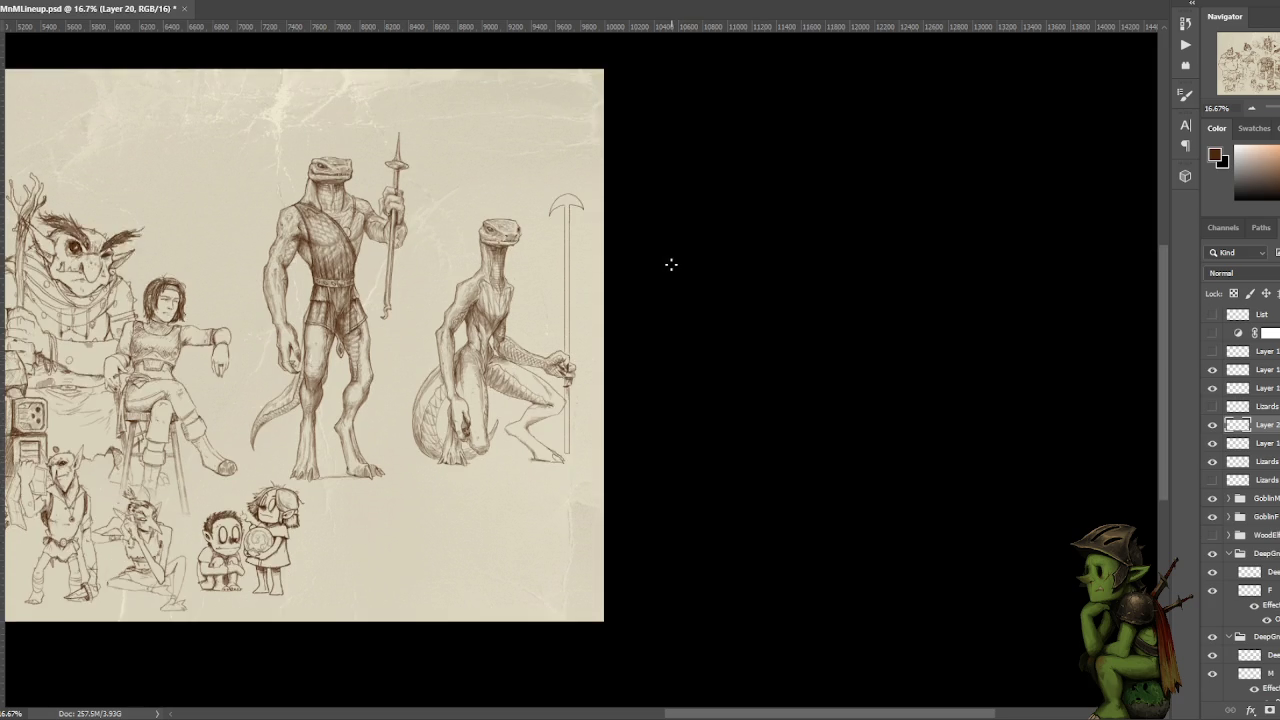
Zoom to 33.3% and pan so the standing and crouching lizardfolk fill the view
{"action": "scroll", "coordinate": [680, 277], "scroll_direction": "up", "scroll_amount": 2}
{"action": "left_click_drag", "start_coordinate": [663, 251], "coordinate": [765, 336]}
{"action": "scroll", "coordinate": [765, 336], "scroll_direction": "down", "scroll_amount": 1}
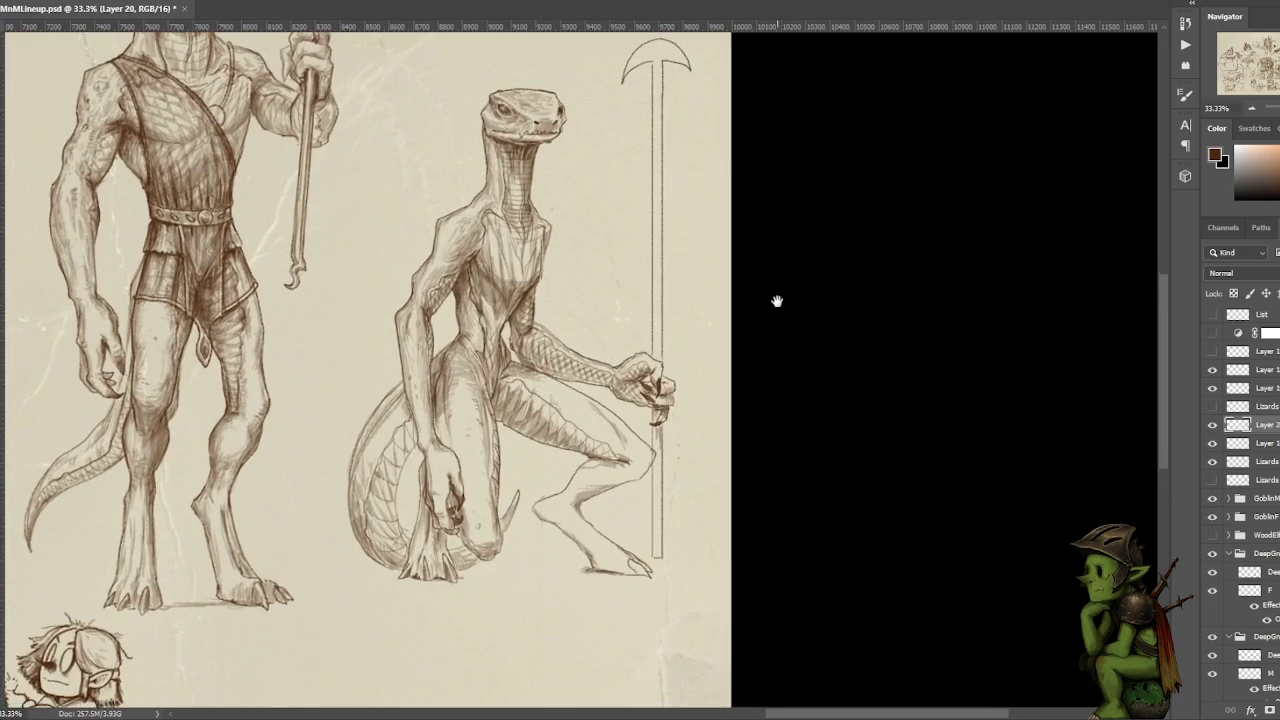
{"action": "scroll", "coordinate": [777, 297], "scroll_direction": "down", "scroll_amount": 1}
{"action": "scroll", "coordinate": [749, 320], "scroll_direction": "down", "scroll_amount": 1}
{"action": "scroll", "coordinate": [803, 314], "scroll_direction": "down", "scroll_amount": 1}
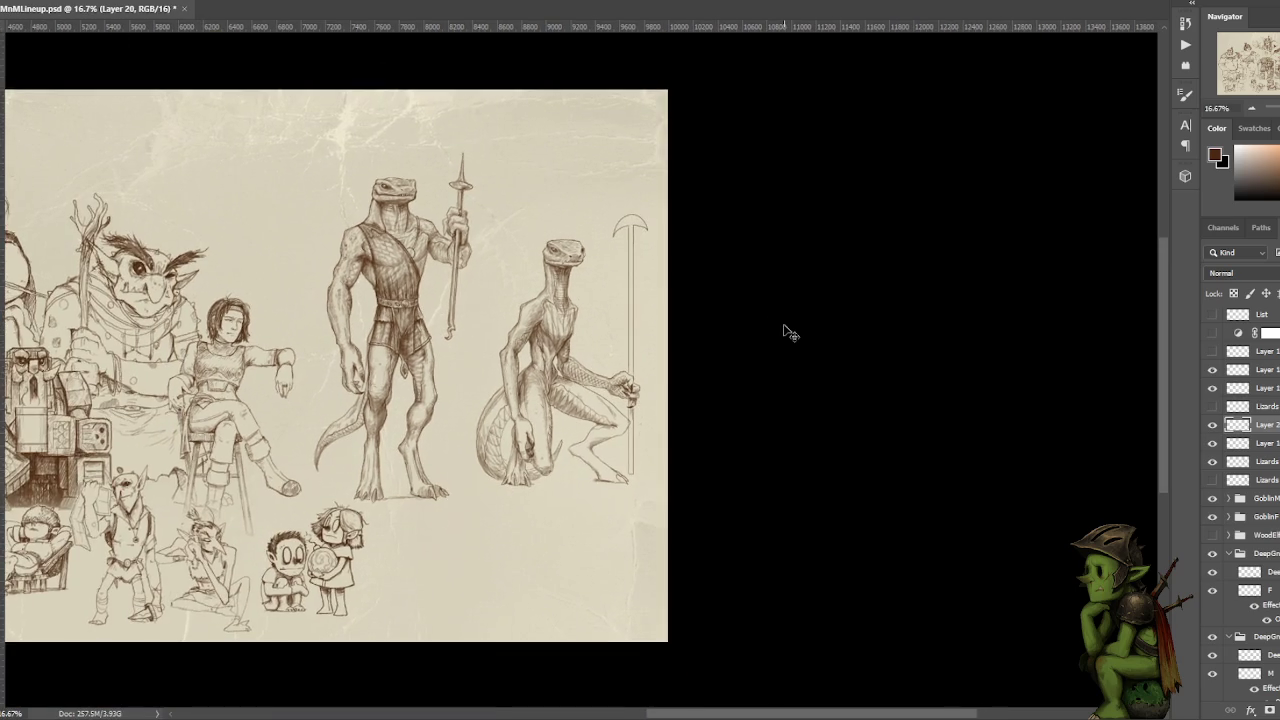
{"action": "scroll", "coordinate": [785, 331], "scroll_direction": "up", "scroll_amount": 1}
{"action": "scroll", "coordinate": [783, 331], "scroll_direction": "up", "scroll_amount": 1}
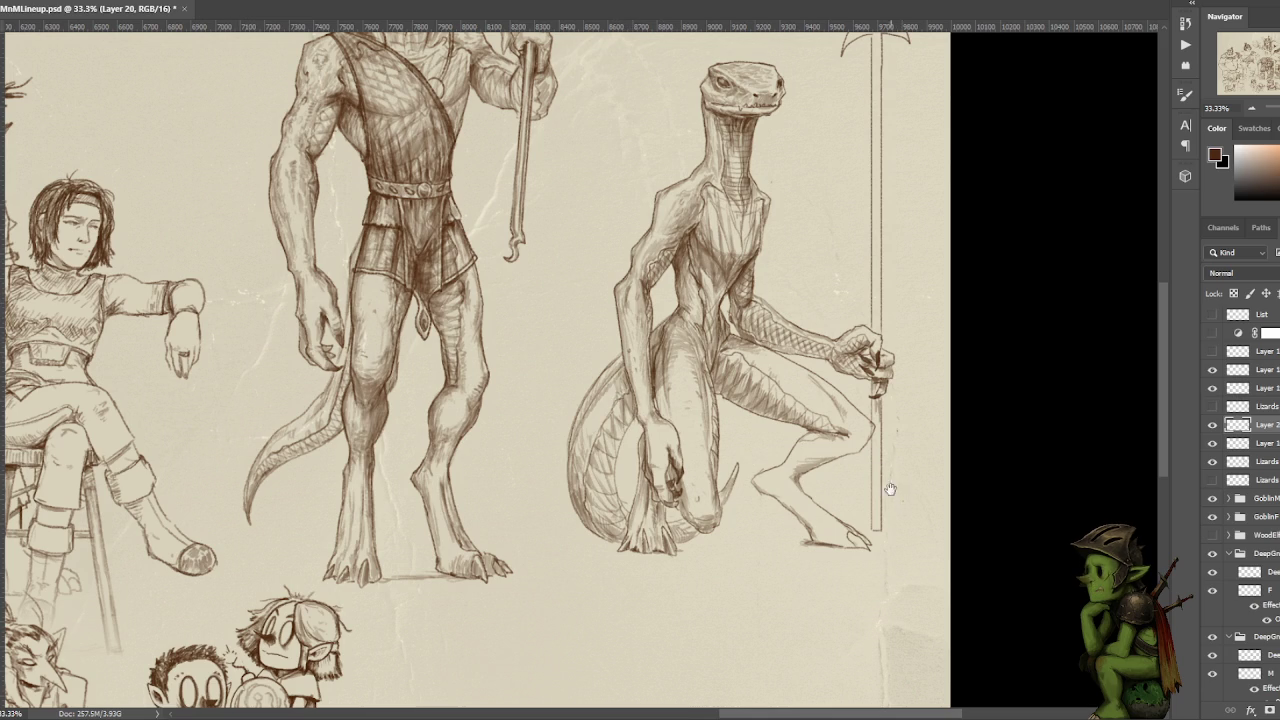
Frame the two lizardfolk closely at 33.3% and create the empty Layer 21
{"action": "left_click_drag", "start_coordinate": [886, 491], "coordinate": [870, 499]}
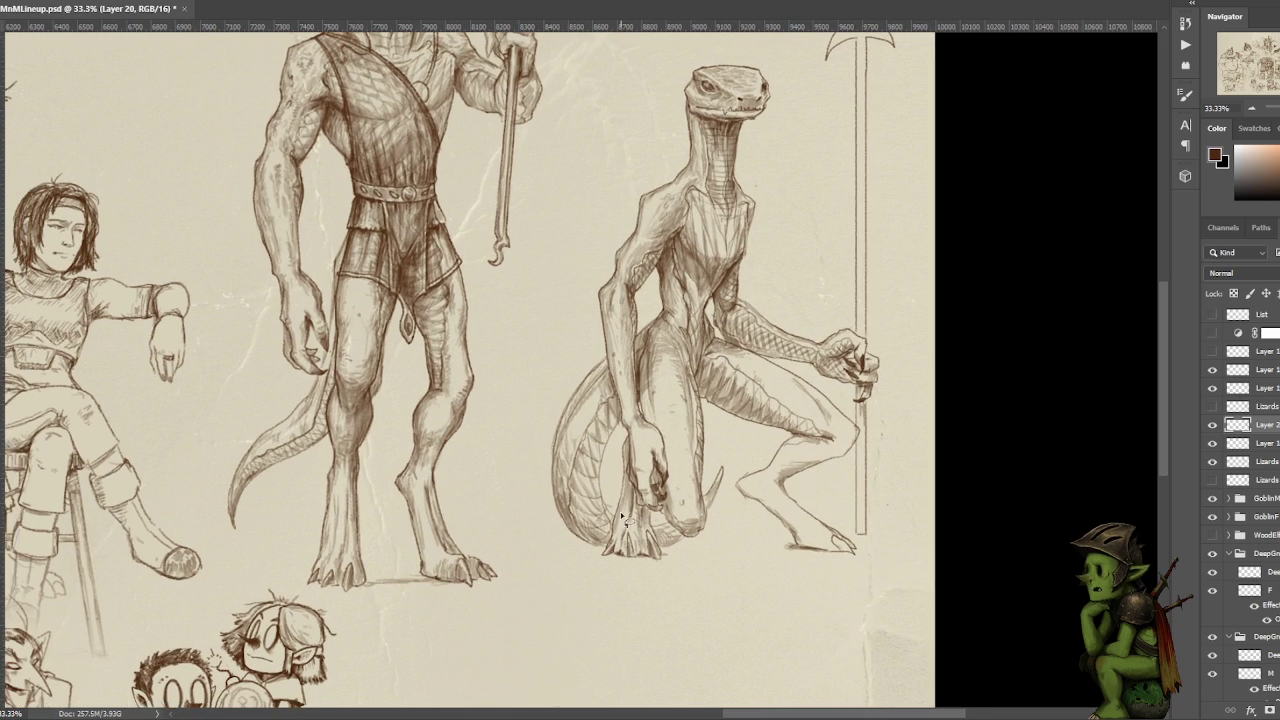
{"action": "mouse_move", "coordinate": [622, 492]}
{"action": "left_mouse_down"}
{"action": "mouse_move", "coordinate": [656, 474]}
{"action": "mouse_move", "coordinate": [680, 530]}
{"action": "left_mouse_up"}
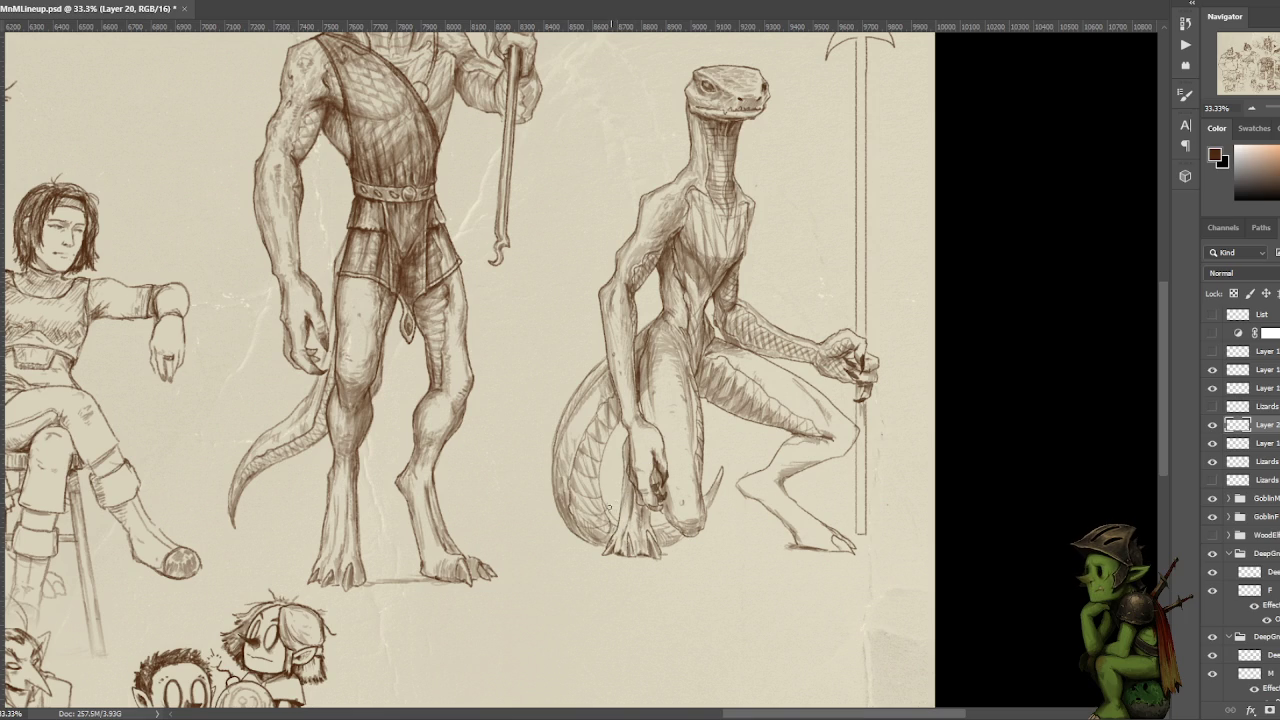
{"action": "scroll", "coordinate": [786, 393], "scroll_direction": "down", "scroll_amount": 1}
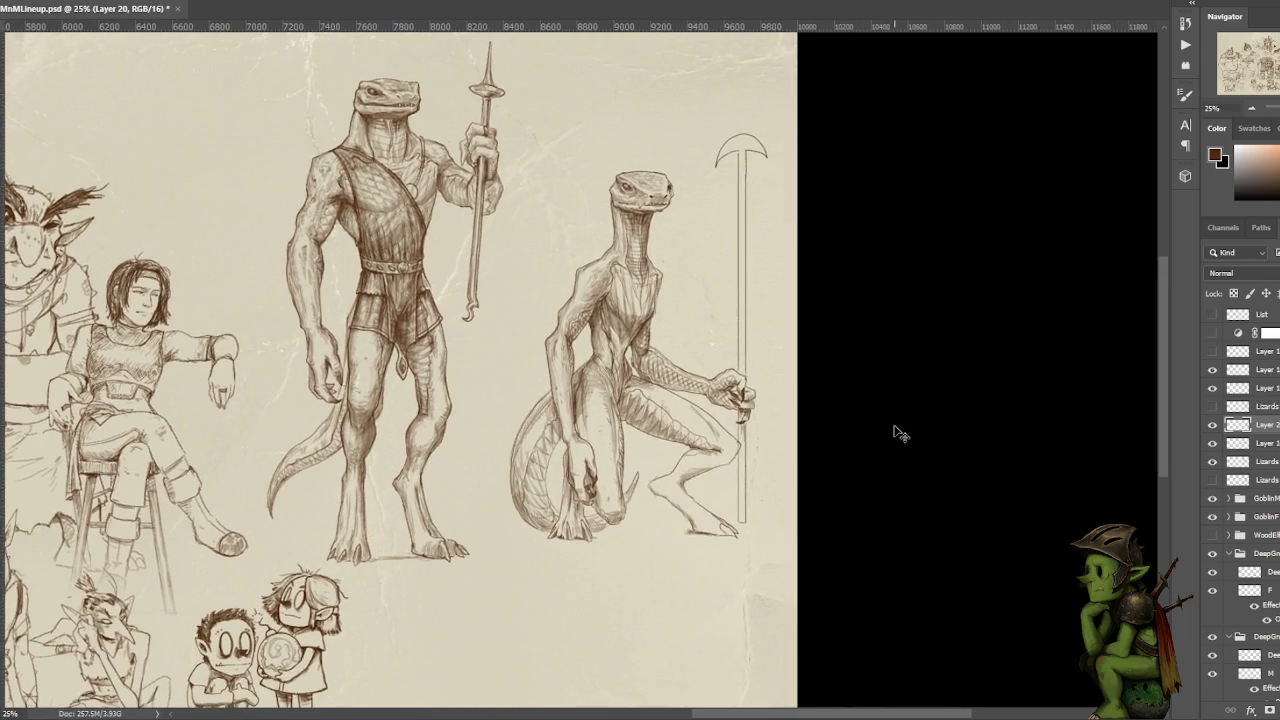
{"action": "scroll", "coordinate": [895, 432], "scroll_direction": "down", "scroll_amount": 1}
{"action": "scroll", "coordinate": [882, 422], "scroll_direction": "up", "scroll_amount": 1}
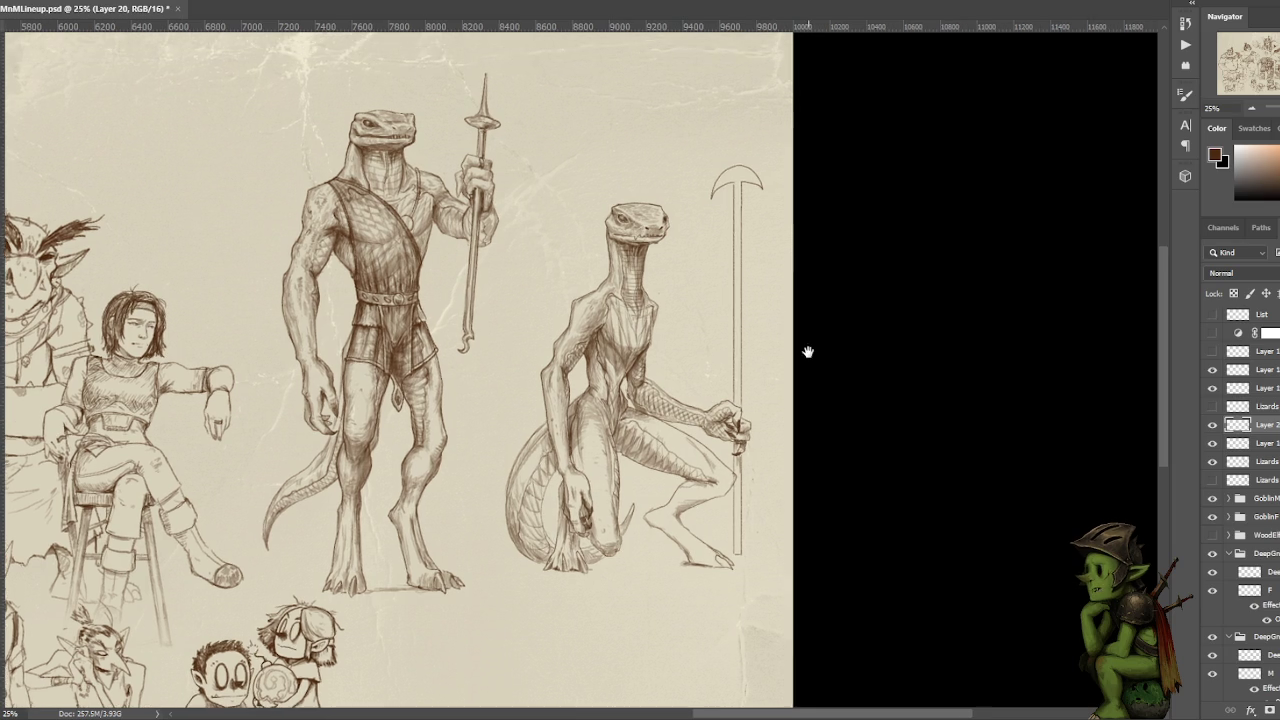
{"action": "key", "text": "ctrl+plus"}
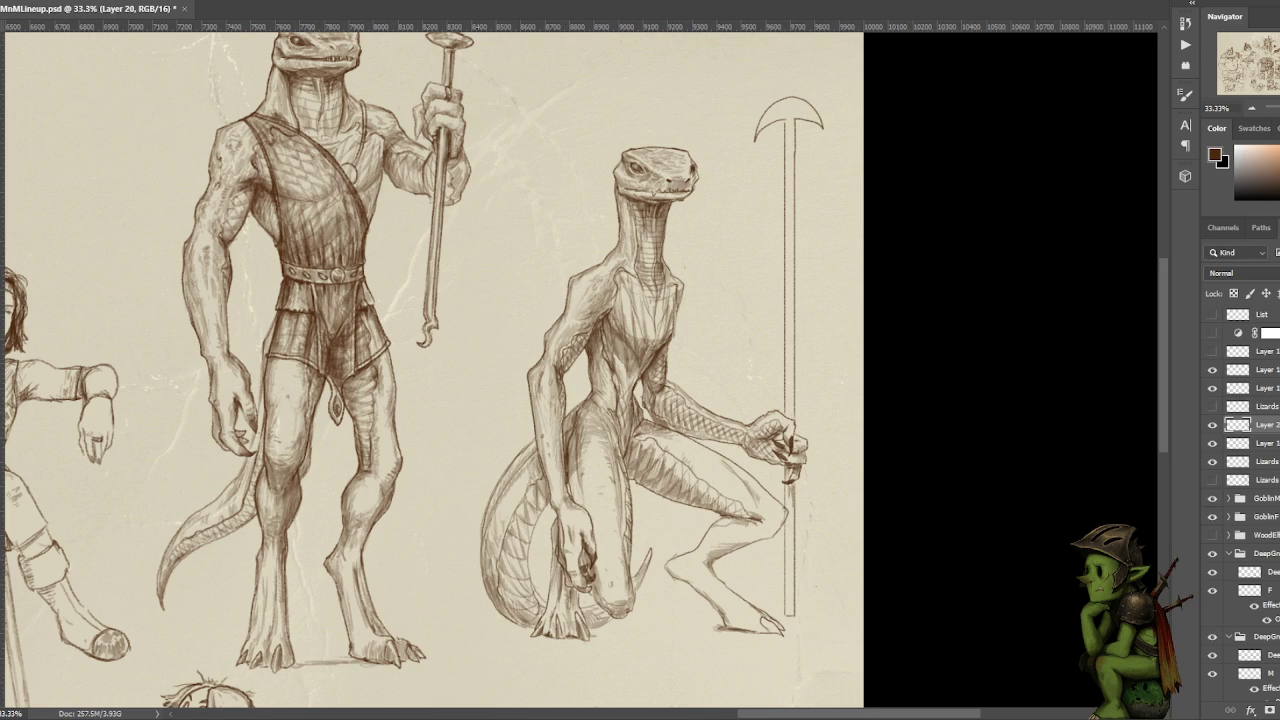
{"action": "key", "text": "ctrl+shift+alt+n"}
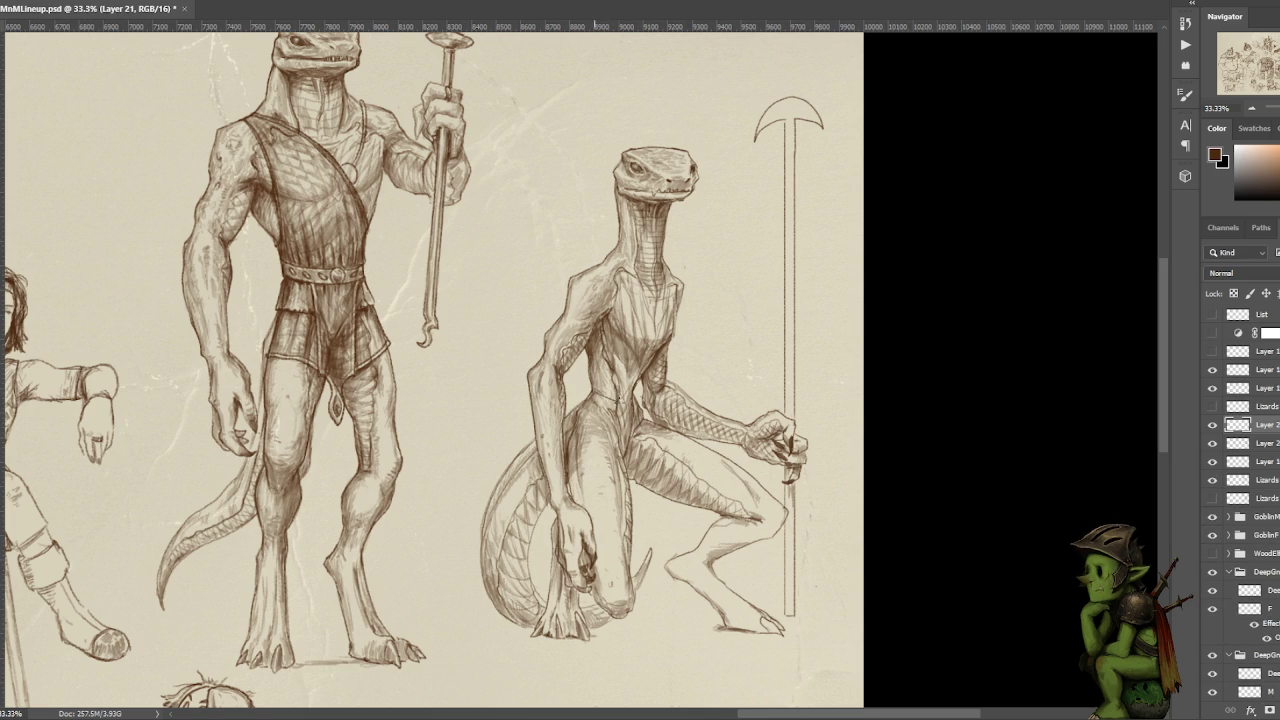
On Layer 21, draw a dark belt line across the crouching lizard's waist with hatching below it
{"action": "left_click_drag", "start_coordinate": [630, 398], "coordinate": [596, 392]}
{"action": "mouse_move", "coordinate": [632, 390]}
{"action": "left_mouse_down"}
{"action": "mouse_move", "coordinate": [596, 394]}
{"action": "mouse_move", "coordinate": [630, 398]}
{"action": "left_mouse_up"}
{"action": "left_click_drag", "start_coordinate": [572, 412], "coordinate": [566, 446]}
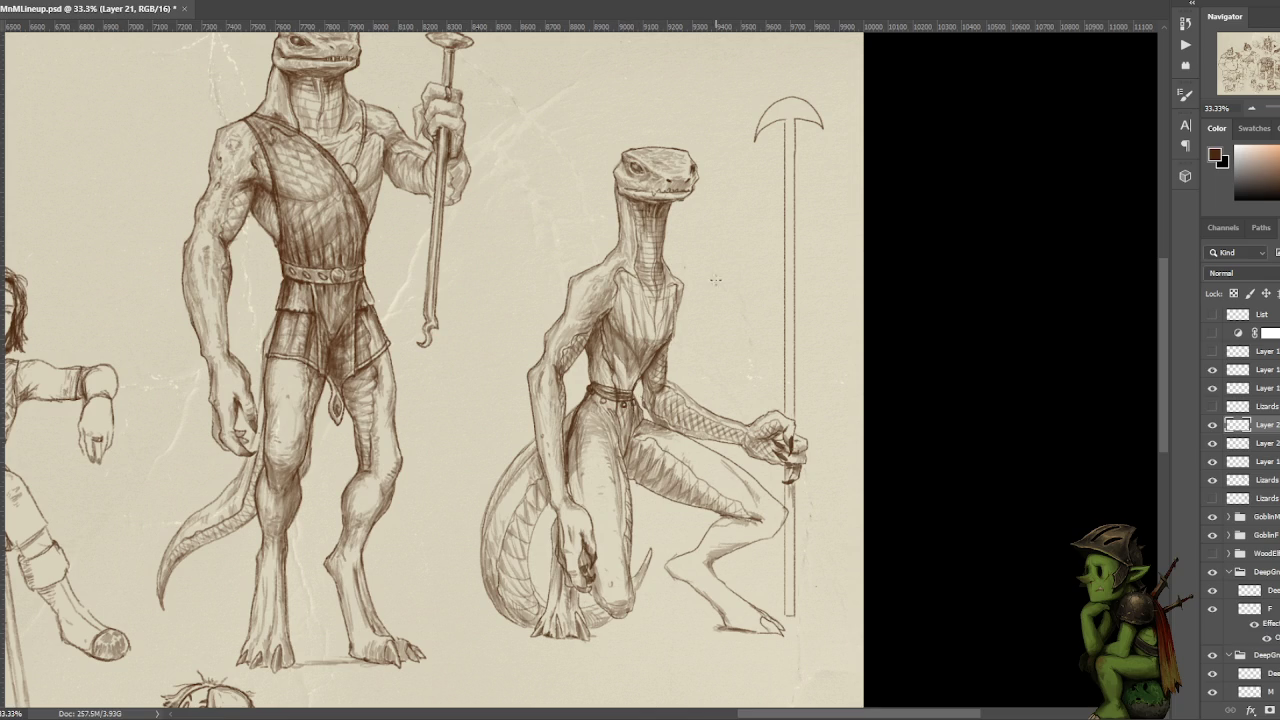
{"action": "left_click_drag", "start_coordinate": [711, 277], "coordinate": [669, 243]}
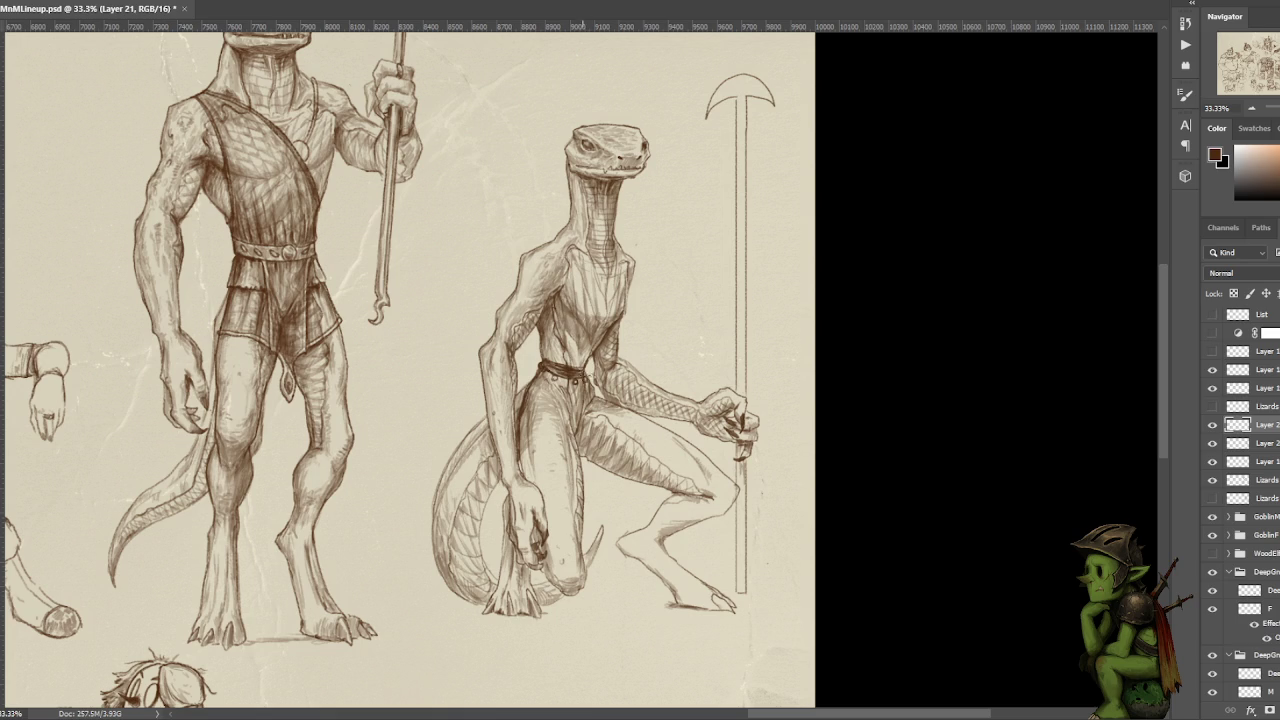
Try strap lines down the thigh, undo them, and keep a hip mark beside the belt
{"action": "scroll", "coordinate": [646, 266], "scroll_direction": "down", "scroll_amount": 1}
{"action": "scroll", "coordinate": [663, 246], "scroll_direction": "down", "scroll_amount": 1}
{"action": "scroll", "coordinate": [726, 163], "scroll_direction": "down", "scroll_amount": 2}
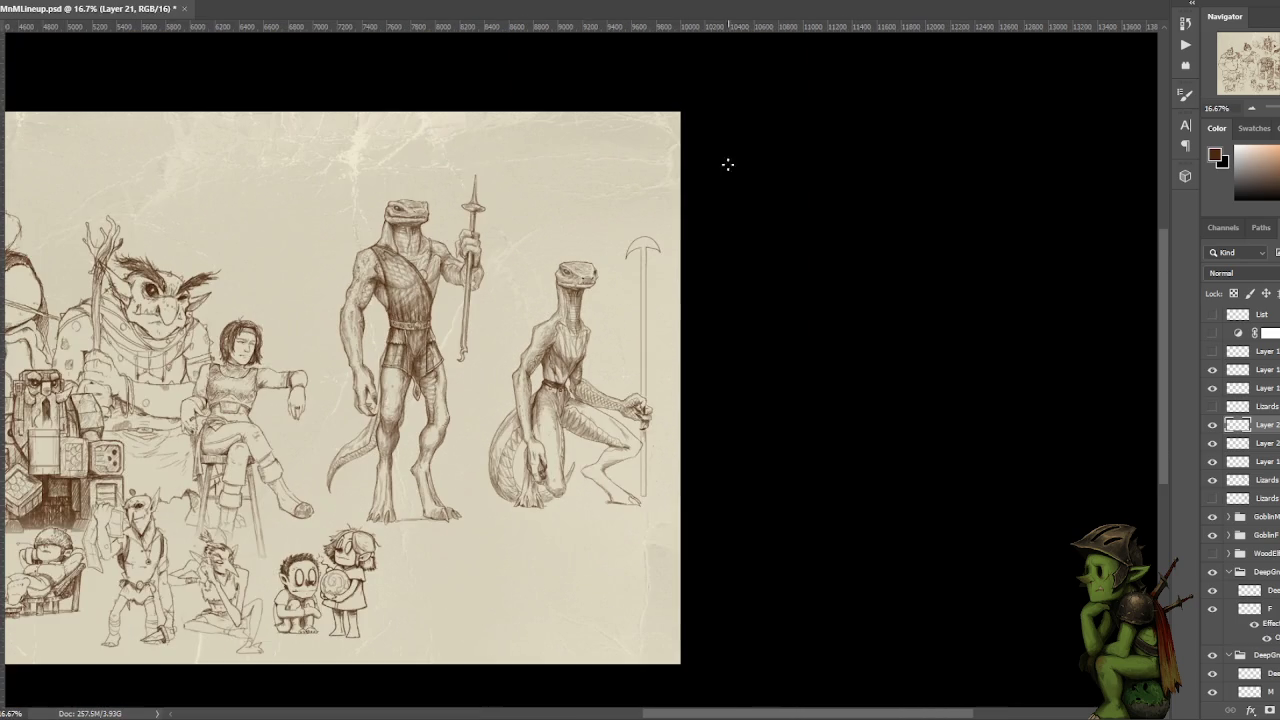
{"action": "scroll", "coordinate": [738, 163], "scroll_direction": "up", "scroll_amount": 1}
{"action": "scroll", "coordinate": [735, 166], "scroll_direction": "up", "scroll_amount": 1}
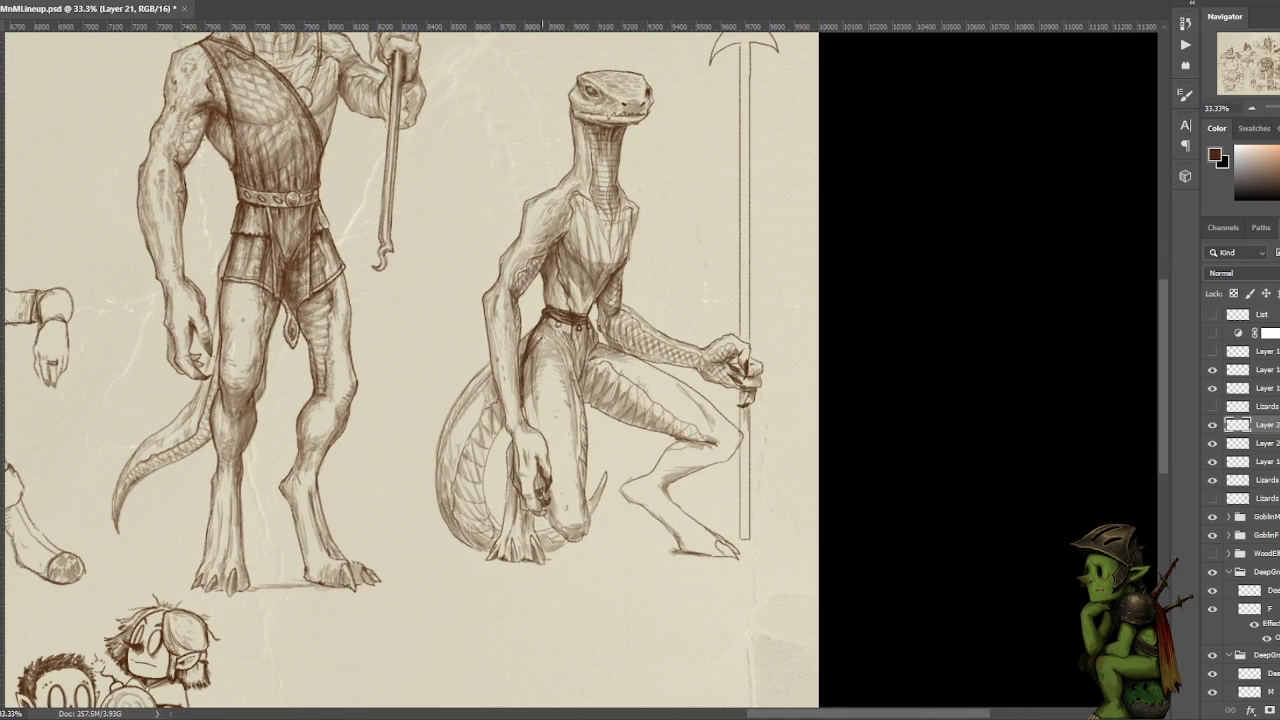
{"action": "left_click_drag", "start_coordinate": [530, 349], "coordinate": [582, 396]}
{"action": "key", "text": "ctrl+z"}
{"action": "mouse_move", "coordinate": [552, 338]}
{"action": "left_mouse_down"}
{"action": "mouse_move", "coordinate": [584, 394]}
{"action": "mouse_move", "coordinate": [595, 340]}
{"action": "mouse_move", "coordinate": [585, 415]}
{"action": "left_mouse_up"}
{"action": "key", "text": "ctrl+z"}
{"action": "left_click_drag", "start_coordinate": [590, 352], "coordinate": [595, 333]}
Sketch vest edge lines from the neck down the chest, undoing unwanted attempts
{"action": "left_click_drag", "start_coordinate": [572, 274], "coordinate": [570, 310]}
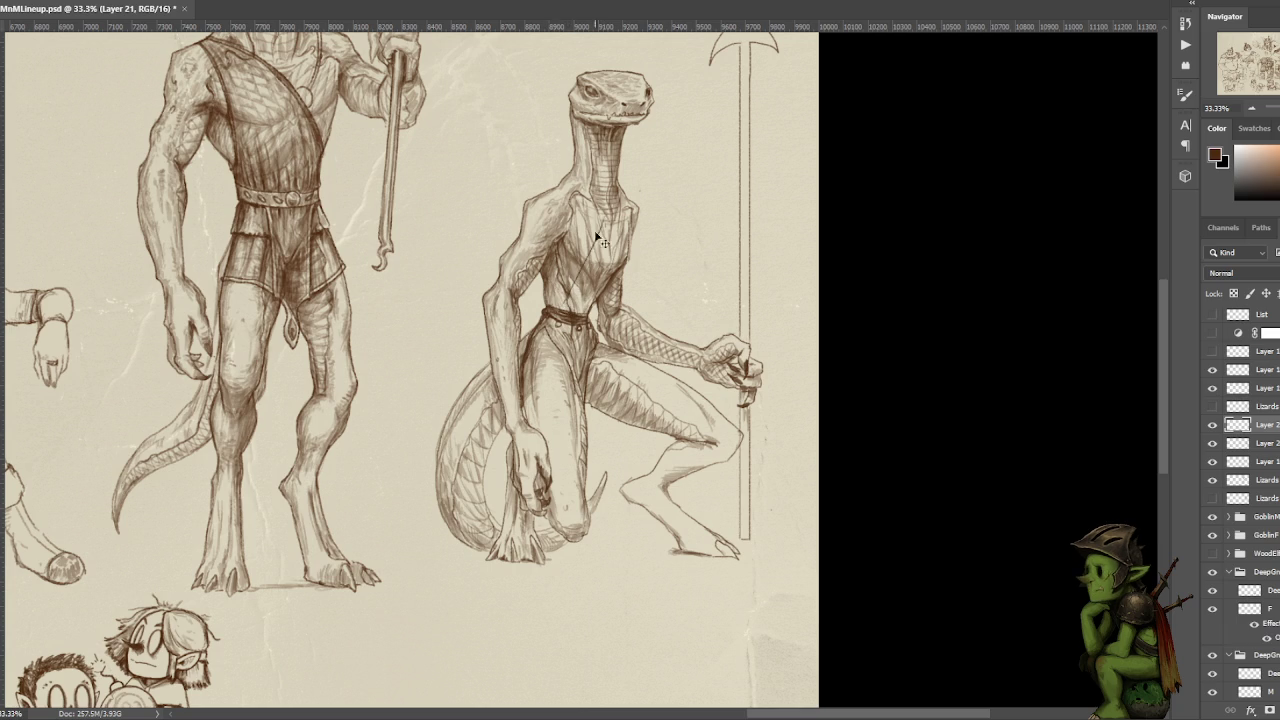
{"action": "mouse_move", "coordinate": [567, 190]}
{"action": "left_mouse_down"}
{"action": "mouse_move", "coordinate": [569, 310]}
{"action": "mouse_move", "coordinate": [565, 193]}
{"action": "mouse_move", "coordinate": [558, 300]}
{"action": "left_mouse_up"}
{"action": "key", "text": "ctrl+z"}
{"action": "key", "text": "ctrl+z"}
{"action": "left_click_drag", "start_coordinate": [575, 178], "coordinate": [607, 232]}
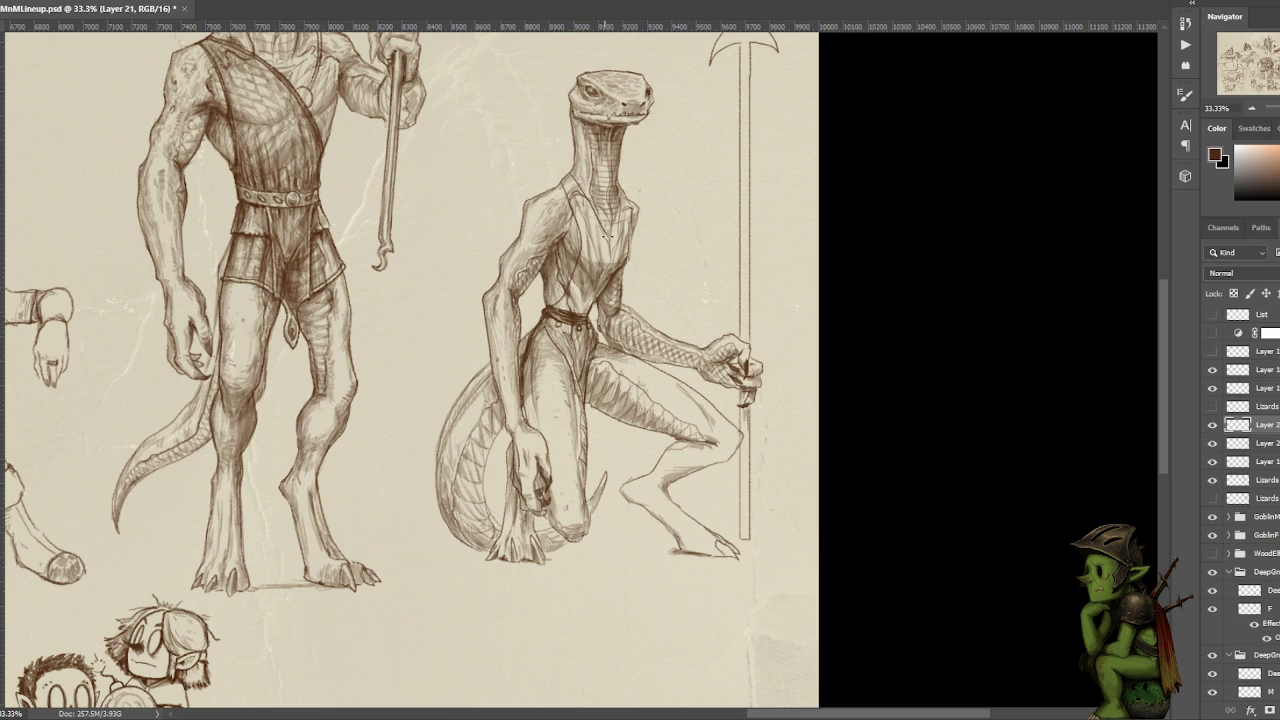
{"action": "left_click_drag", "start_coordinate": [575, 179], "coordinate": [606, 276]}
{"action": "key", "text": "ctrl+z"}
{"action": "left_click_drag", "start_coordinate": [577, 185], "coordinate": [622, 264]}
{"action": "key", "text": "ctrl+z"}
Draw the vest strap from the neck downward and a vest line down the chest
{"action": "left_click_drag", "start_coordinate": [572, 176], "coordinate": [625, 257]}
{"action": "left_click_drag", "start_coordinate": [576, 176], "coordinate": [622, 248]}
{"action": "key", "text": "ctrl+z"}
{"action": "left_click_drag", "start_coordinate": [576, 172], "coordinate": [621, 243]}
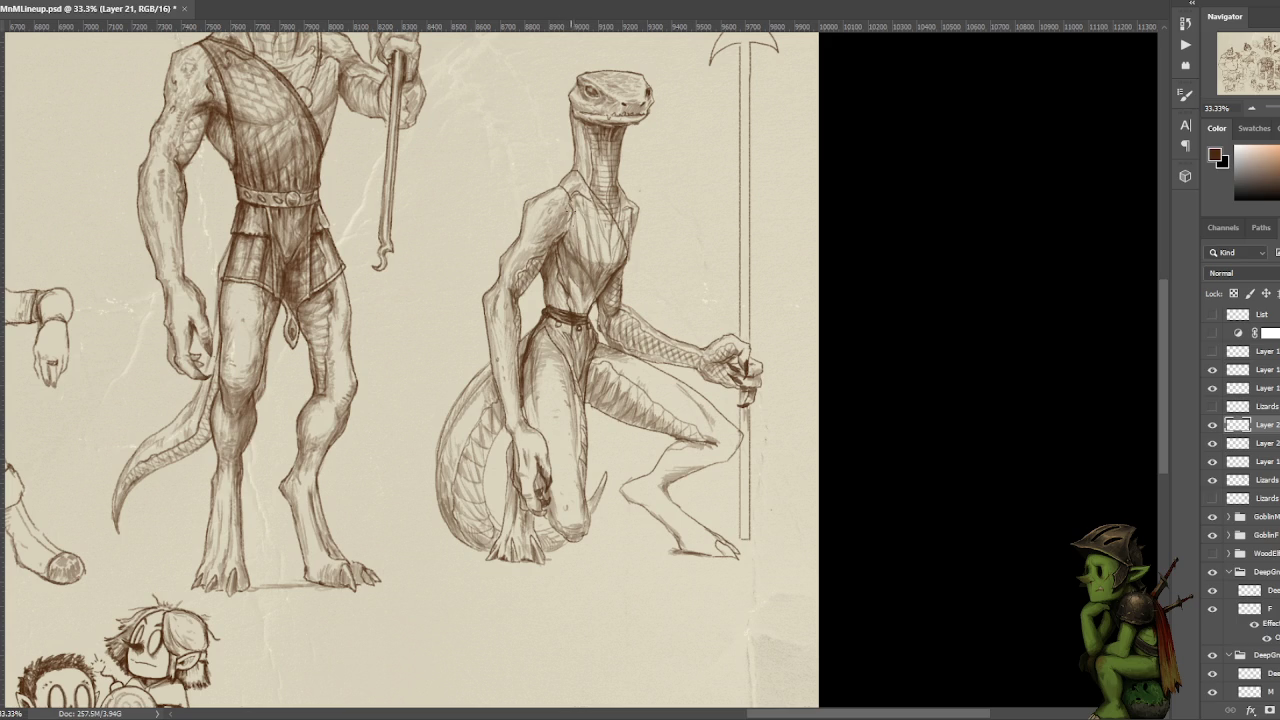
{"action": "left_click_drag", "start_coordinate": [570, 180], "coordinate": [556, 296]}
Lasso the neck area, deselect, and add small pencil marks at the neck and shoulder
{"action": "left_click_drag", "start_coordinate": [698, 74], "coordinate": [640, 206]}
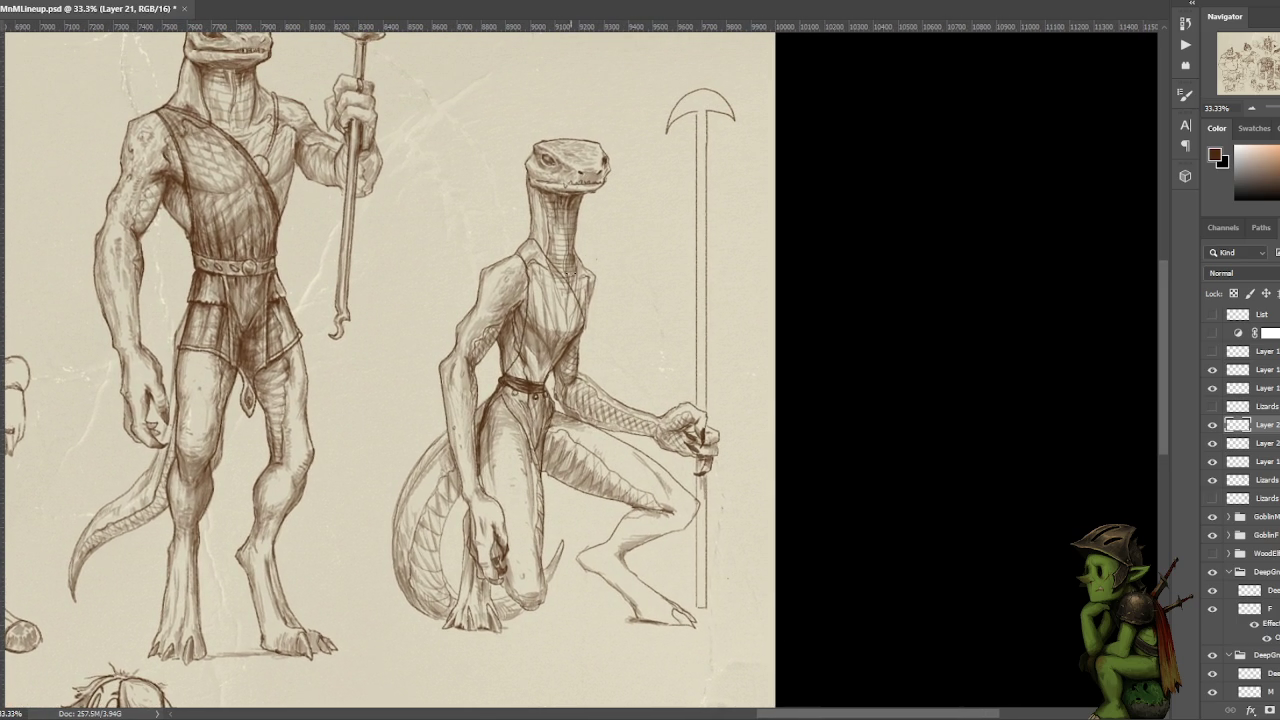
{"action": "left_click_drag", "start_coordinate": [588, 300], "coordinate": [518, 218]}
{"action": "key", "text": "ctrl+d"}
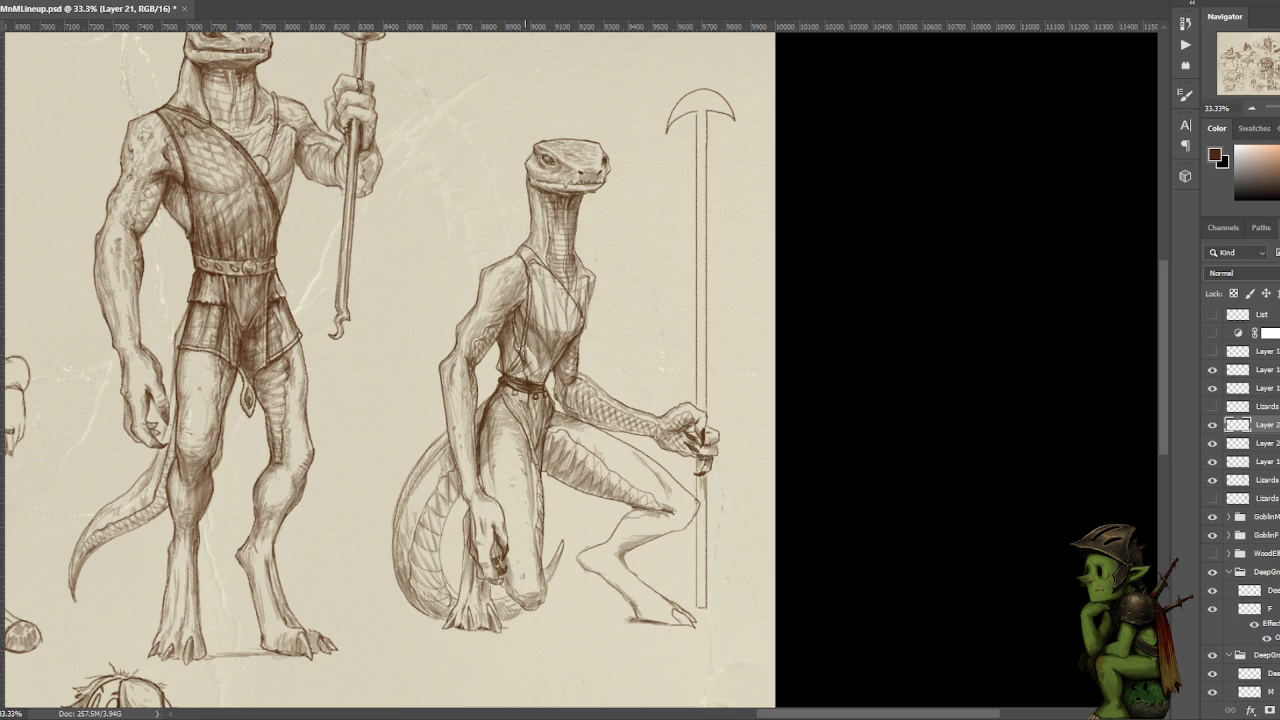
{"action": "left_click_drag", "start_coordinate": [530, 252], "coordinate": [578, 318]}
{"action": "left_click_drag", "start_coordinate": [525, 249], "coordinate": [528, 256]}
{"action": "scroll", "coordinate": [686, 130], "scroll_direction": "down", "scroll_amount": 1}
{"action": "scroll", "coordinate": [689, 149], "scroll_direction": "down", "scroll_amount": 1}
{"action": "scroll", "coordinate": [686, 149], "scroll_direction": "up", "scroll_amount": 1}
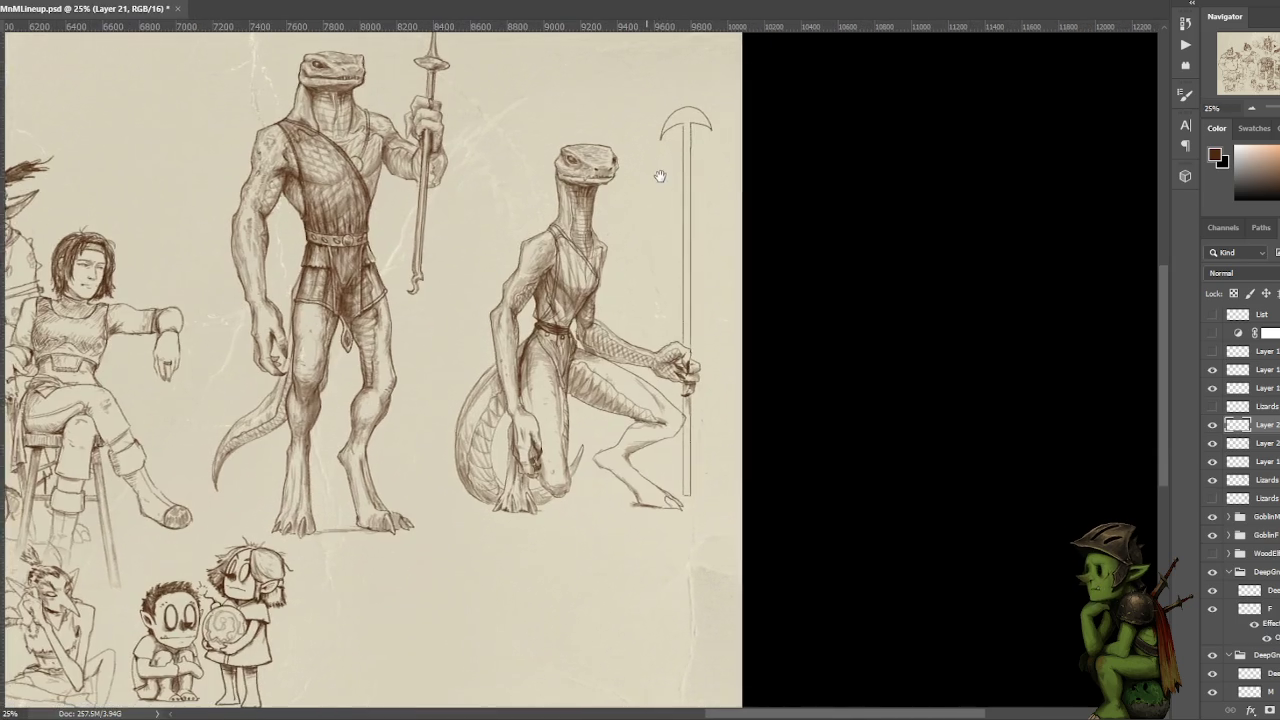
{"action": "left_click_drag", "start_coordinate": [660, 176], "coordinate": [657, 176]}
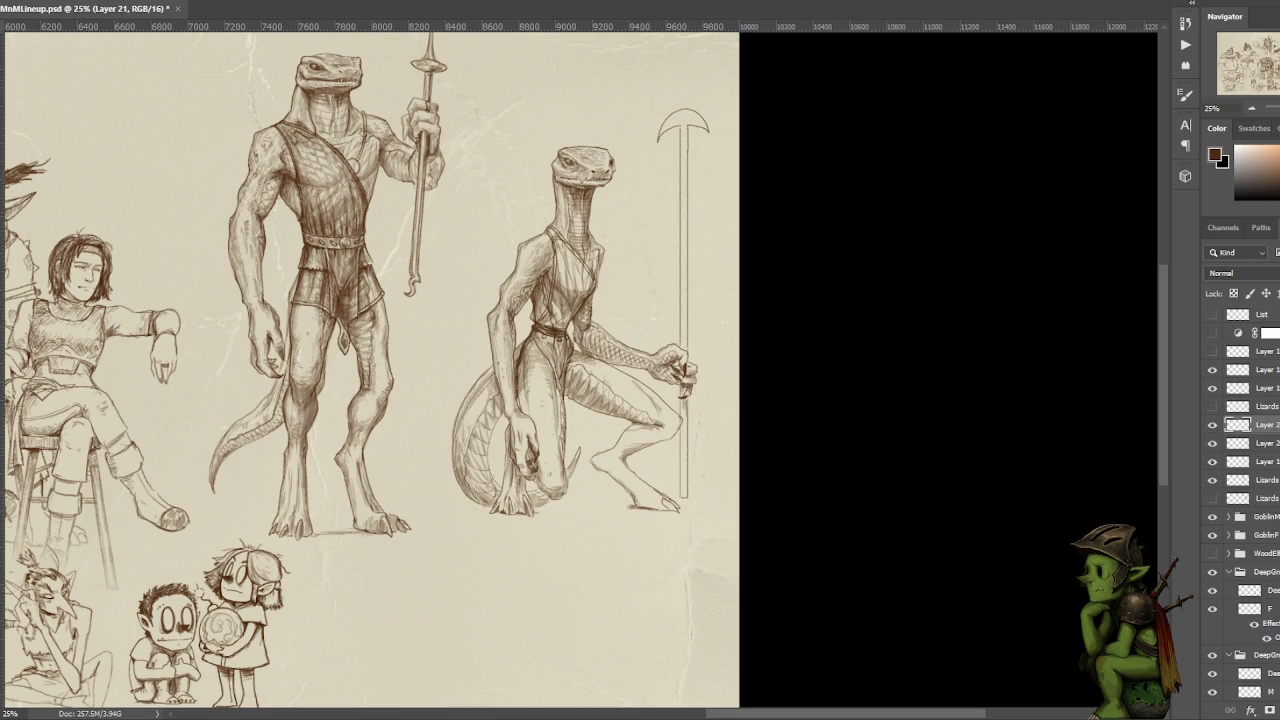
{"action": "left_click", "coordinate": [1212, 425]}
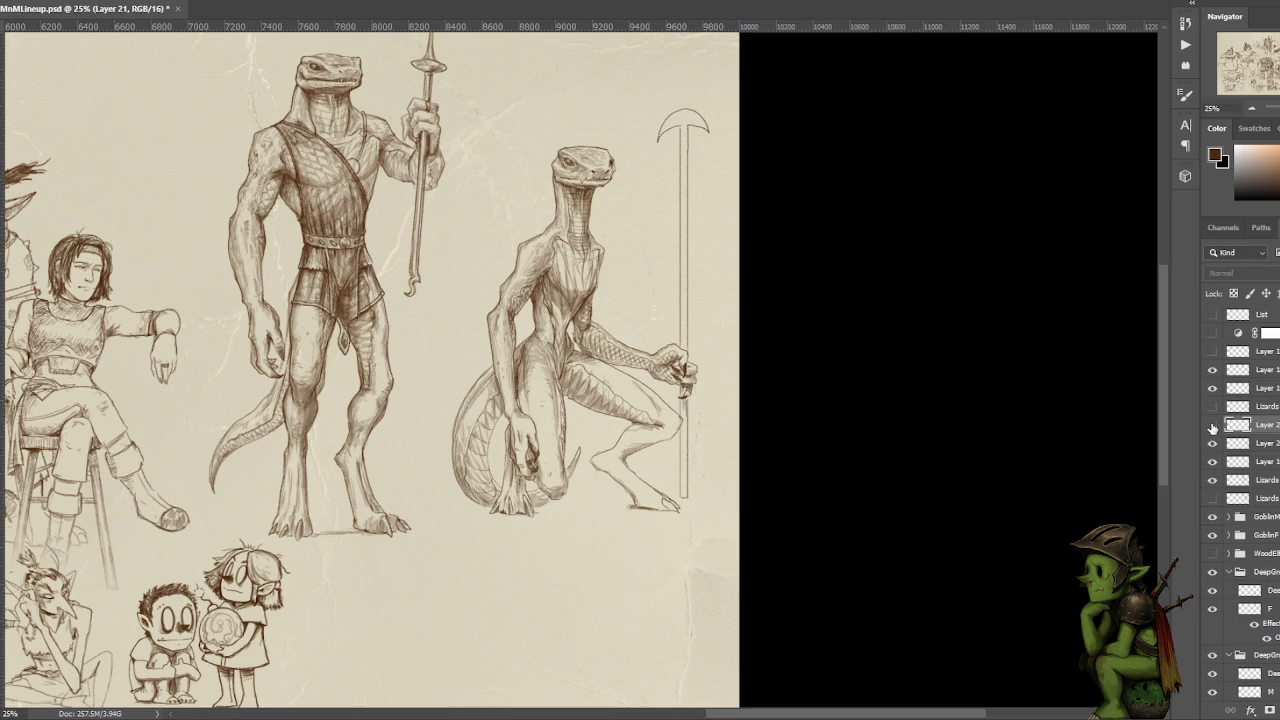
{"action": "left_click", "coordinate": [1212, 425]}
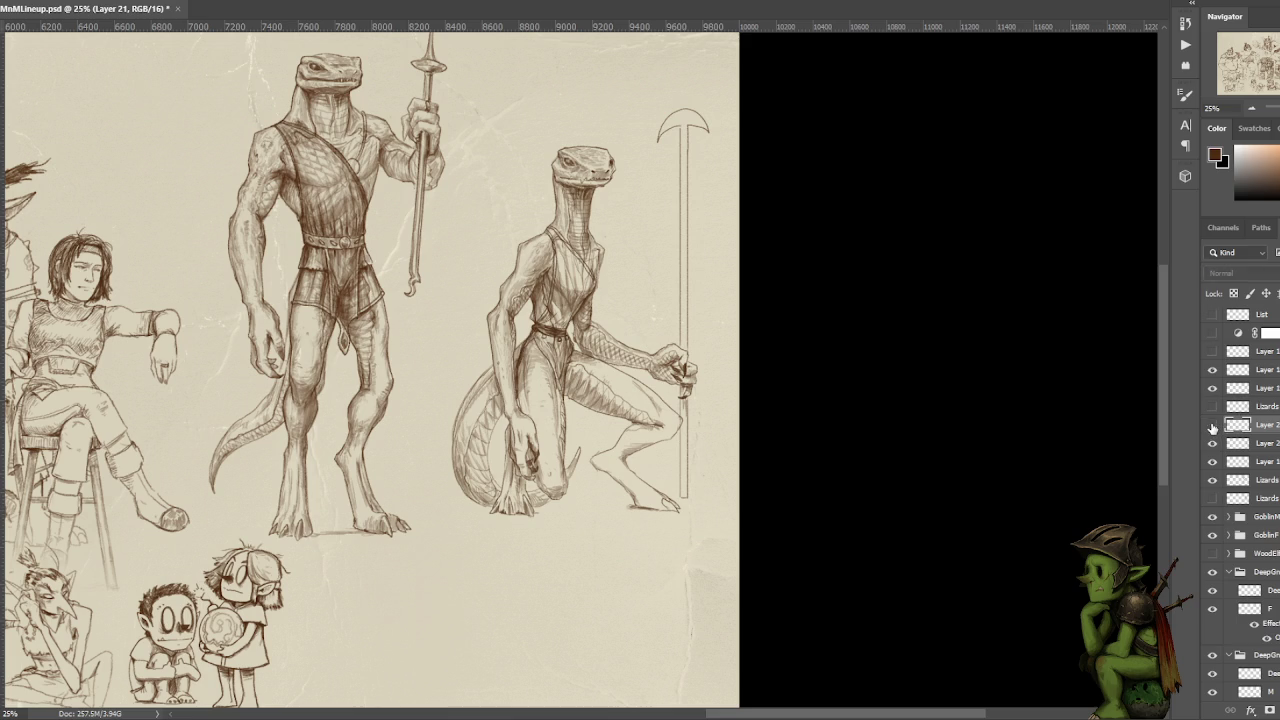
{"action": "left_click", "coordinate": [1212, 425]}
{"action": "left_click", "coordinate": [1212, 425]}
{"action": "scroll", "coordinate": [827, 364], "scroll_direction": "down", "scroll_amount": 1}
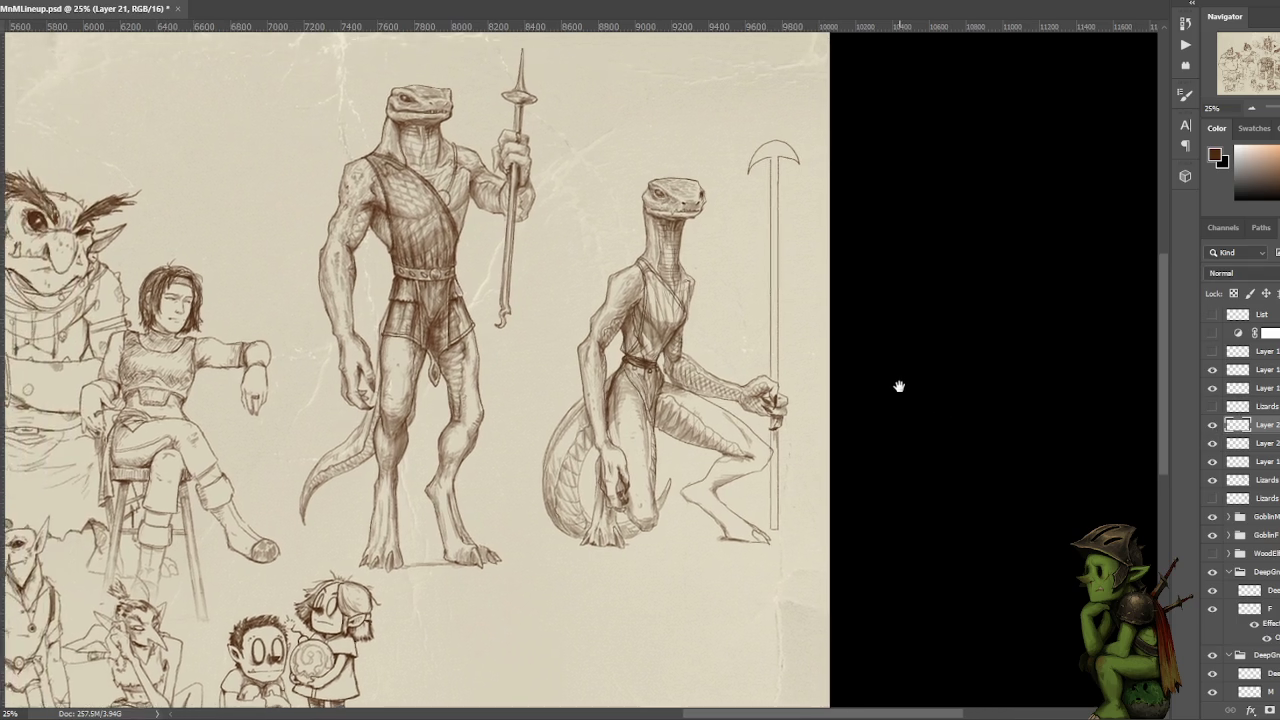
{"action": "scroll", "coordinate": [897, 383], "scroll_direction": "down", "scroll_amount": 2}
{"action": "scroll", "coordinate": [943, 323], "scroll_direction": "up", "scroll_amount": 3}
{"action": "left_click_drag", "start_coordinate": [978, 298], "coordinate": [1011, 313]}
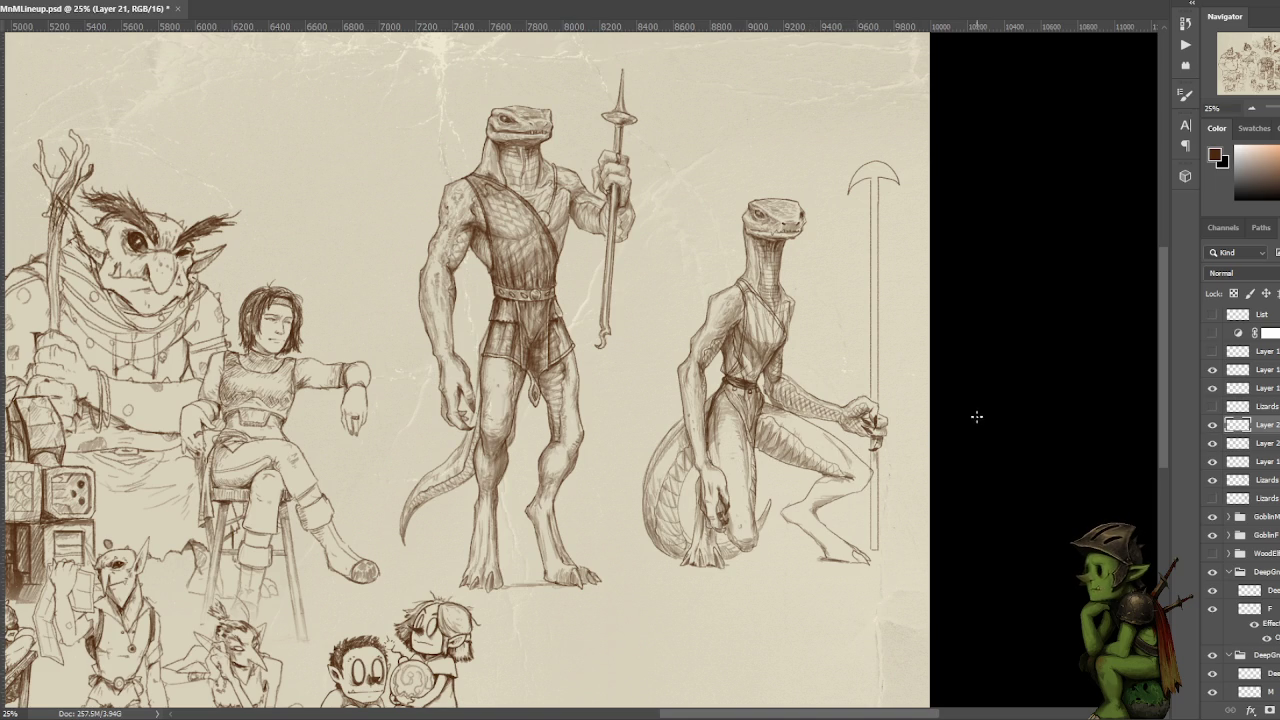
Make Layer 20 active and hide the crouching lizard's torso shading layer
{"action": "scroll", "coordinate": [977, 370], "scroll_direction": "down", "scroll_amount": 1}
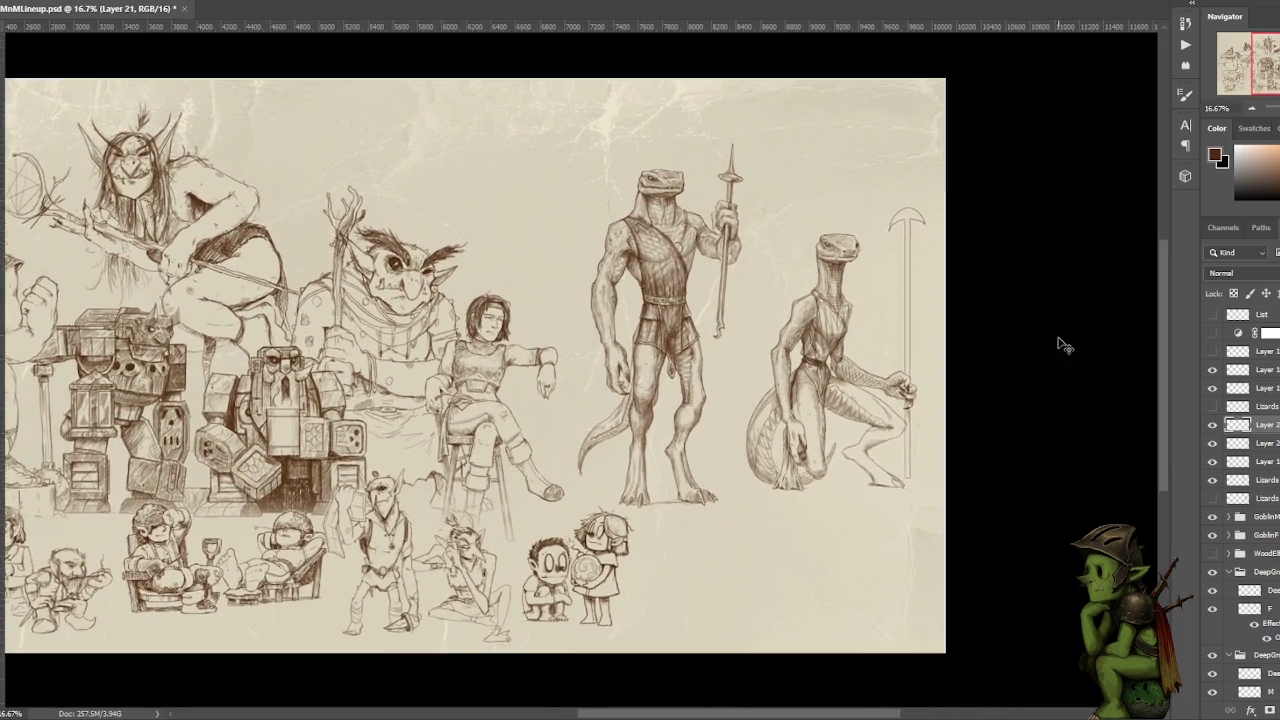
{"action": "scroll", "coordinate": [1060, 343], "scroll_direction": "up", "scroll_amount": 1}
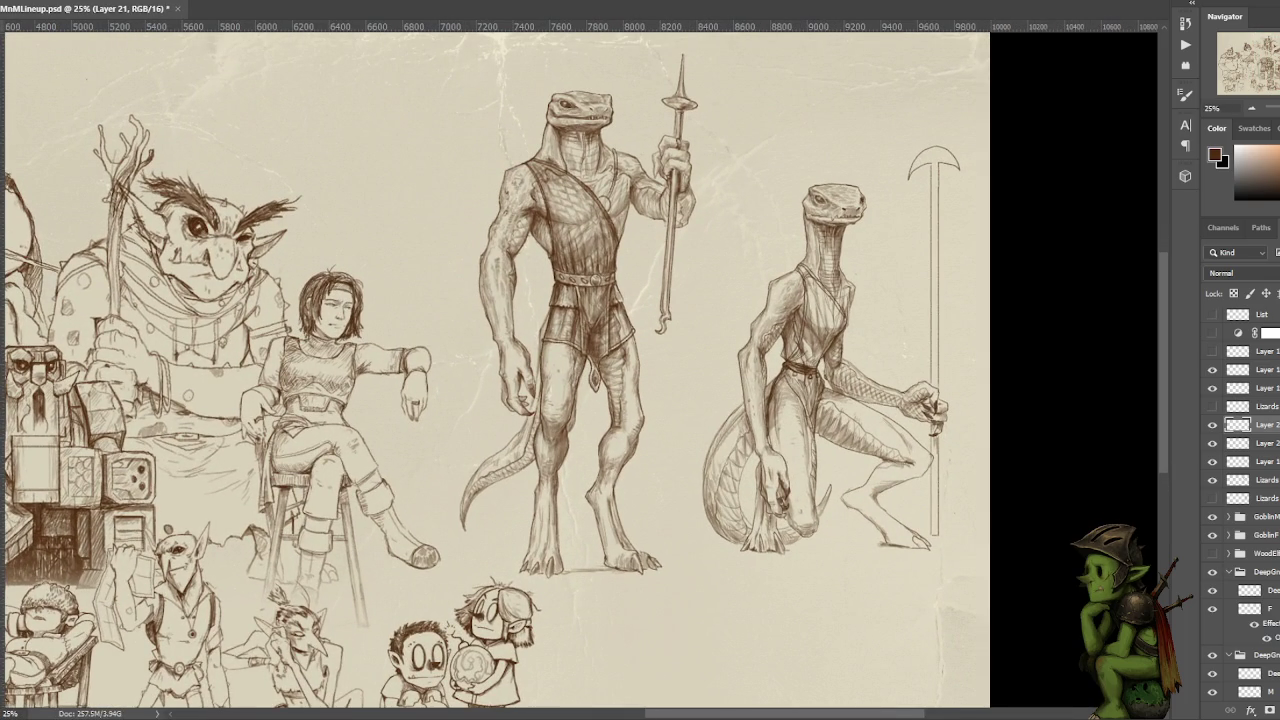
{"action": "left_click_drag", "start_coordinate": [812, 326], "coordinate": [815, 330]}
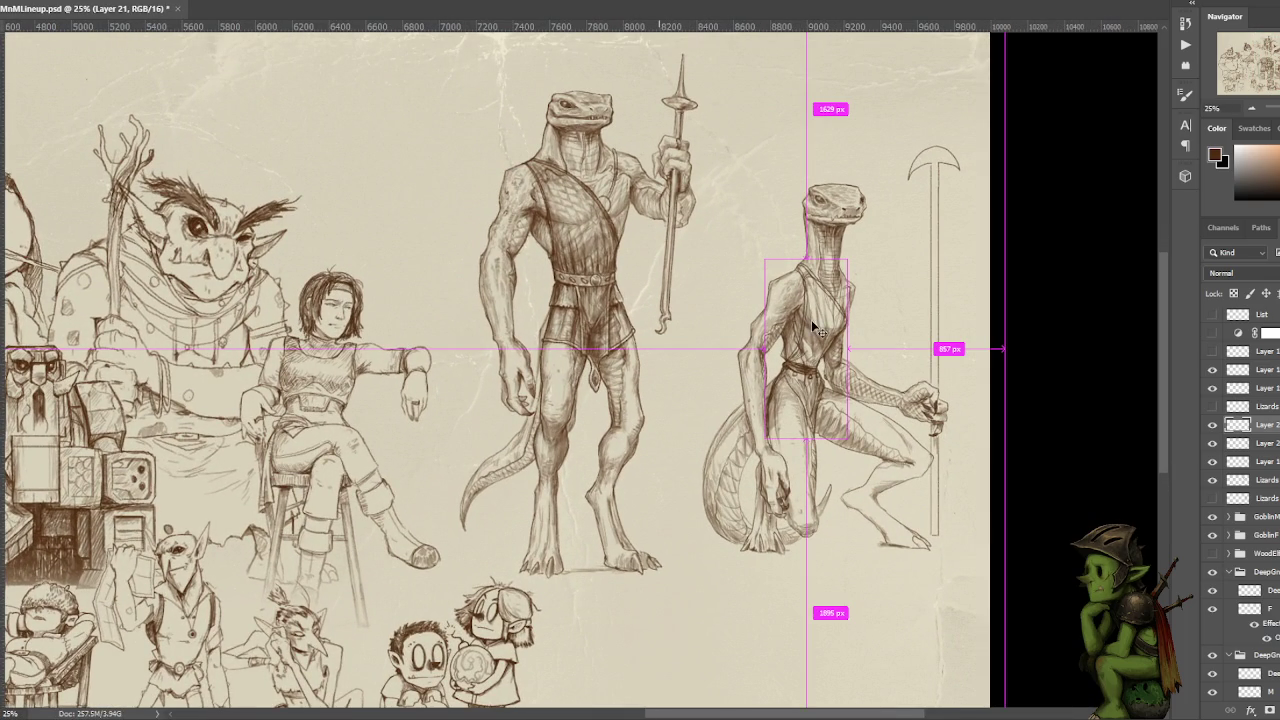
{"action": "left_click", "coordinate": [1228, 443]}
{"action": "left_click", "coordinate": [1211, 427]}
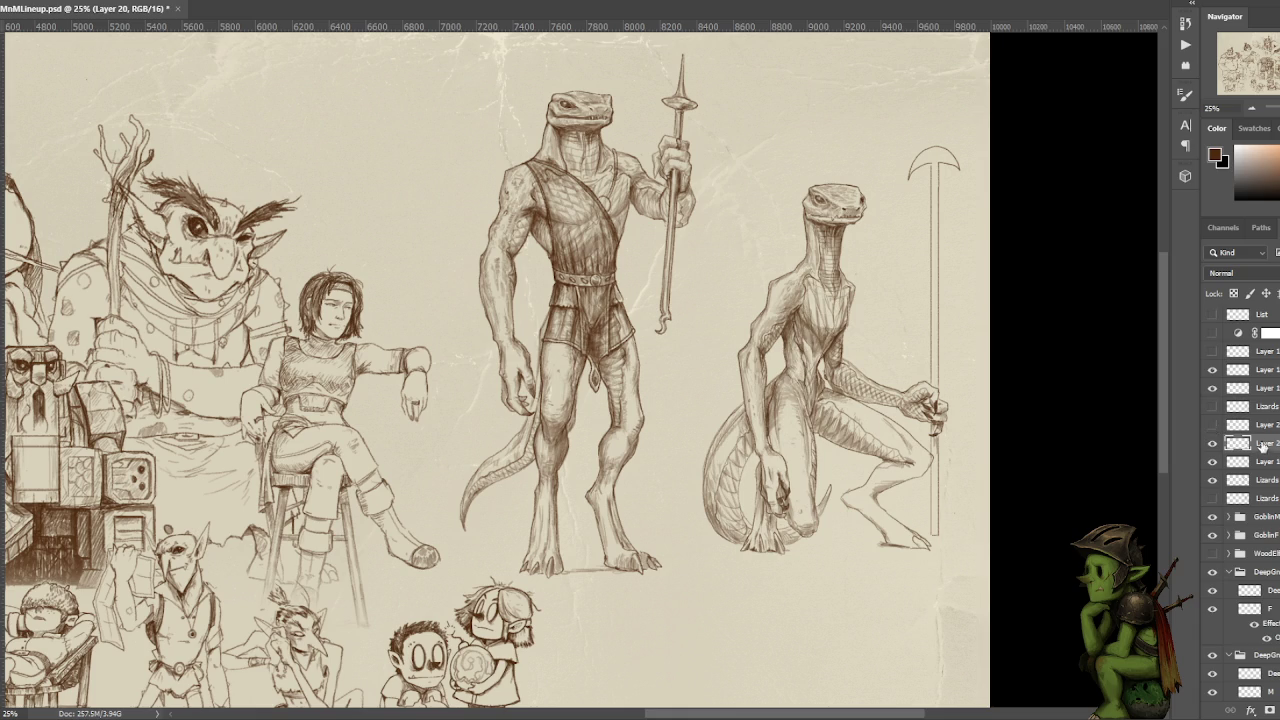
Select both lizard layers and move the crouching figure down-left, closer to the standing lizard
{"action": "left_click", "coordinate": [1258, 426], "text": "shift"}
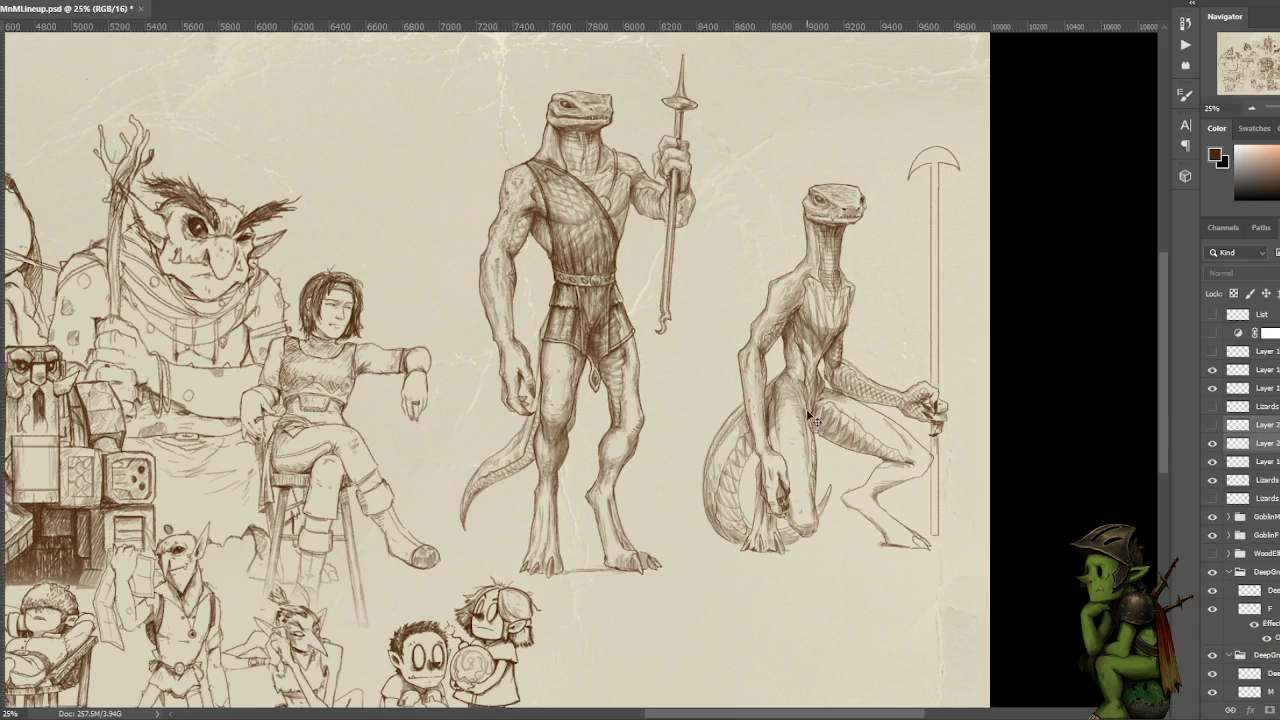
{"action": "left_click_drag", "start_coordinate": [812, 414], "coordinate": [773, 426]}
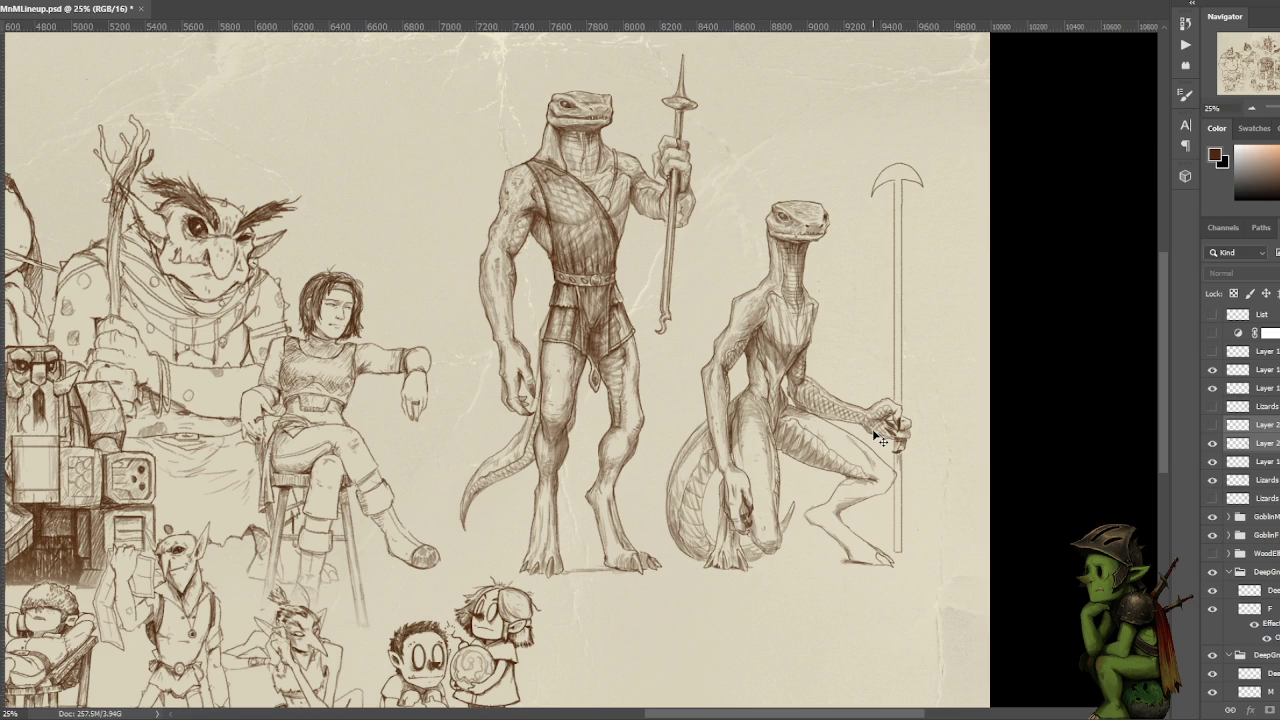
{"action": "scroll", "coordinate": [877, 414], "scroll_direction": "down", "scroll_amount": 1}
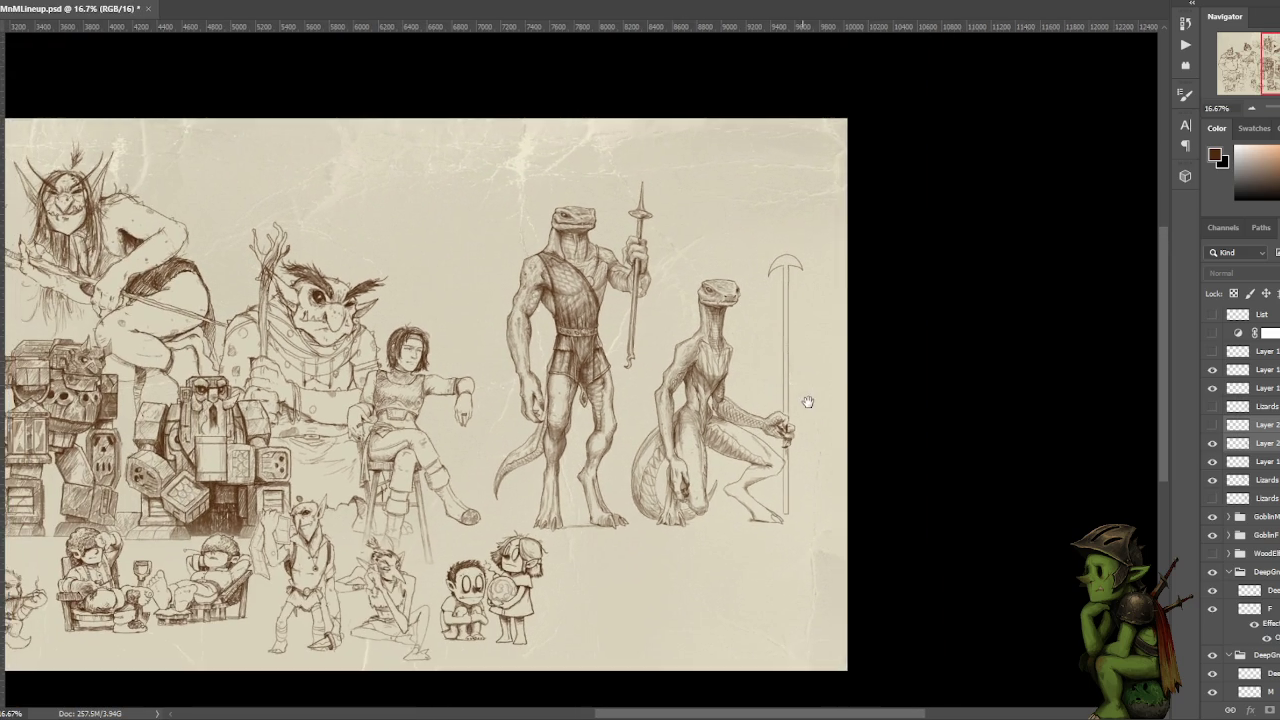
{"action": "left_click_drag", "start_coordinate": [808, 402], "coordinate": [818, 404]}
{"action": "key", "text": "ctrl+plus"}
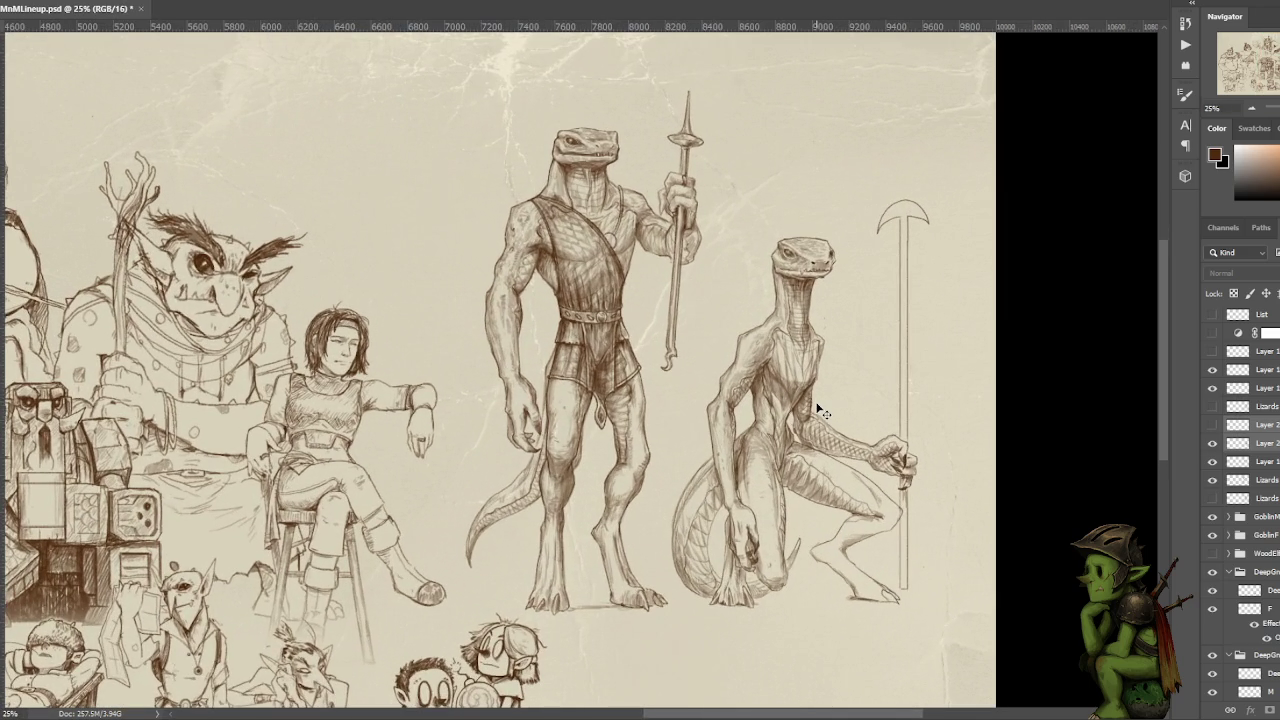